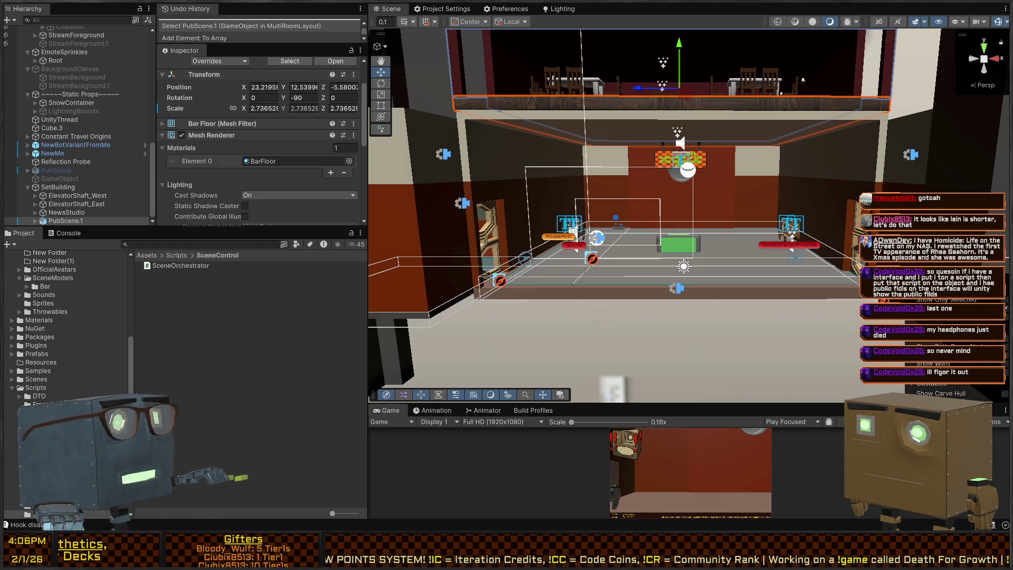
- Switch from the Unity editor to Visual Studio showing SceneOrchestrator.cs
{"action": "key", "text": "alt+Tab"}
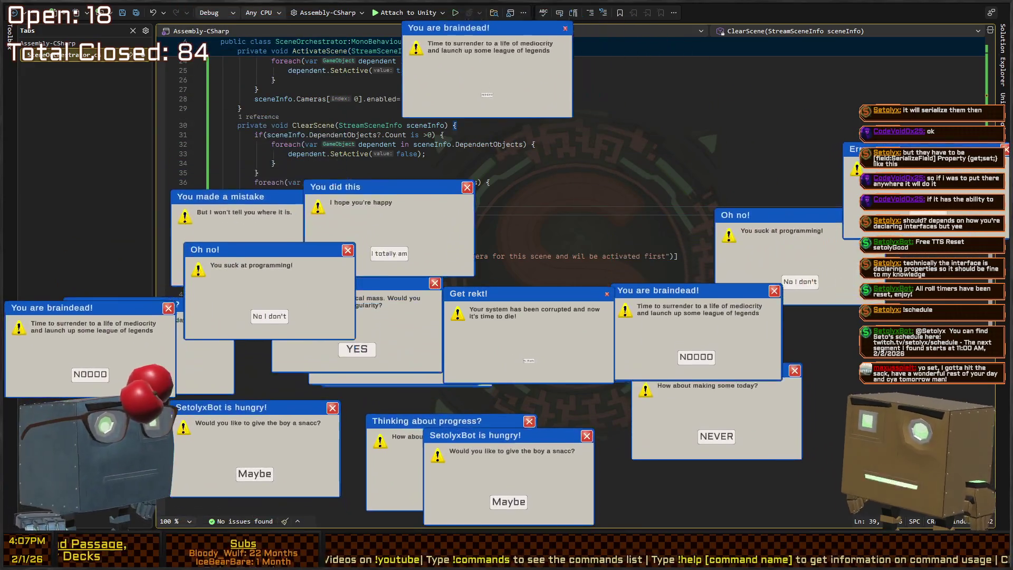
- Close the joke popups covering the code, including Get rekt!, Oh no!, Warning and Error
{"action": "left_click", "coordinate": [436, 417]}
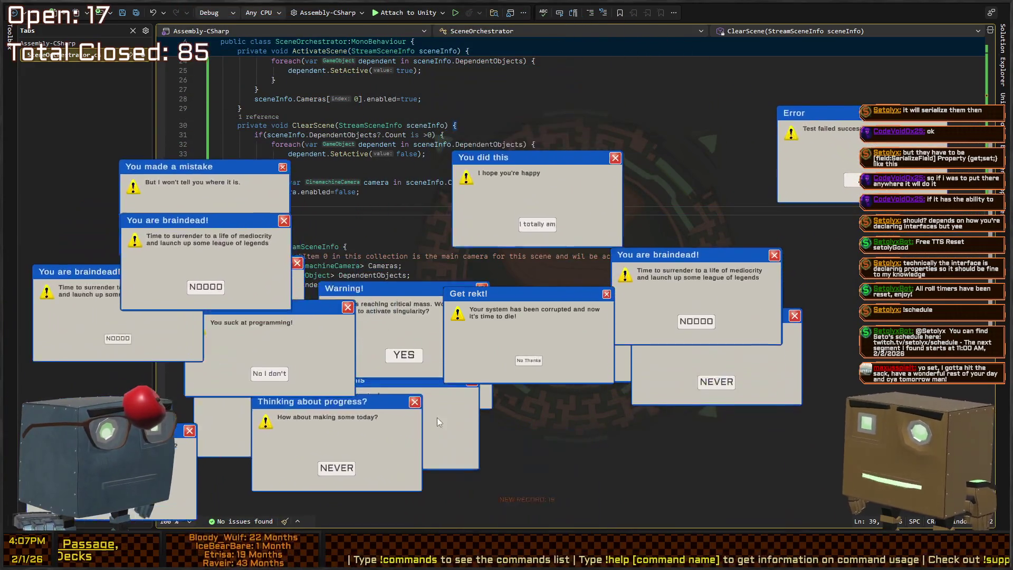
{"action": "left_click", "coordinate": [526, 366]}
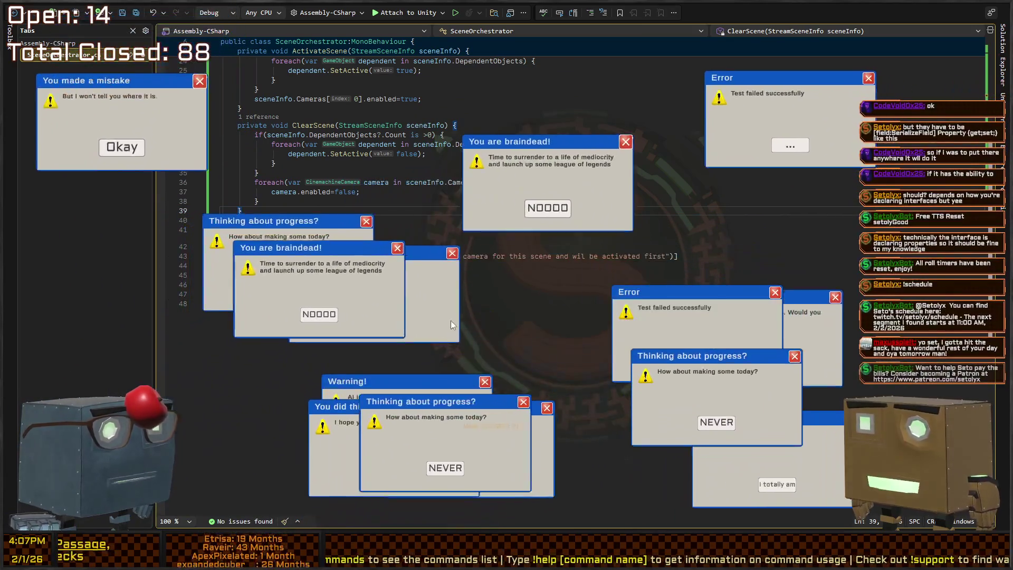
{"action": "left_click", "coordinate": [516, 447]}
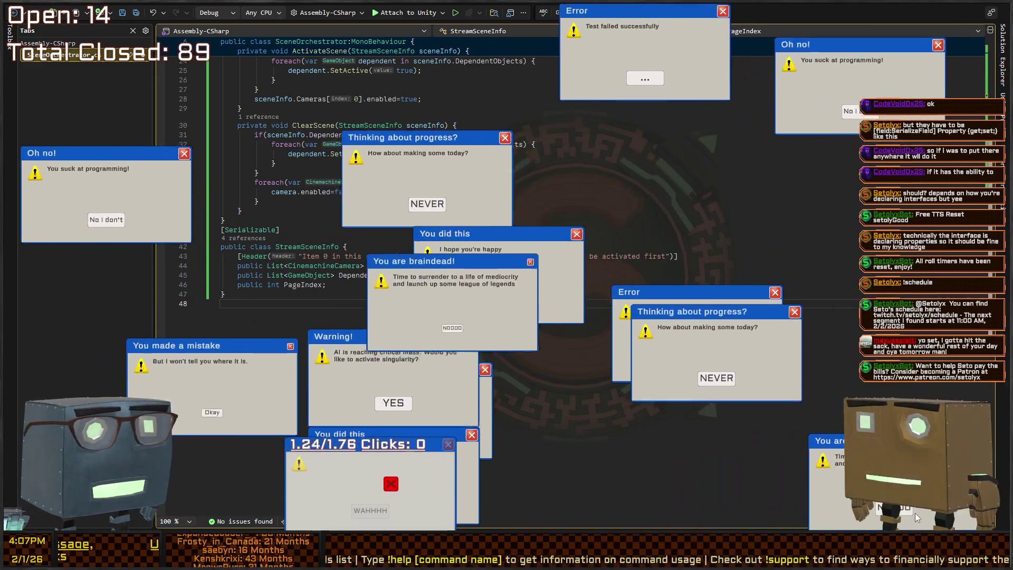
{"action": "left_click", "coordinate": [719, 496]}
{"action": "left_click", "coordinate": [716, 472]}
{"action": "left_click", "coordinate": [701, 355]}
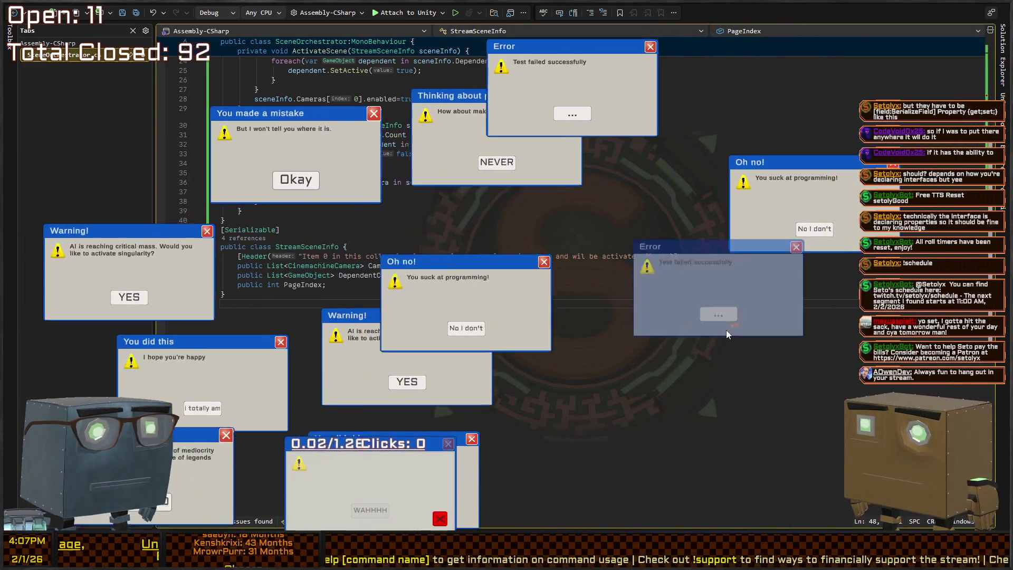
{"action": "left_click", "coordinate": [687, 314]}
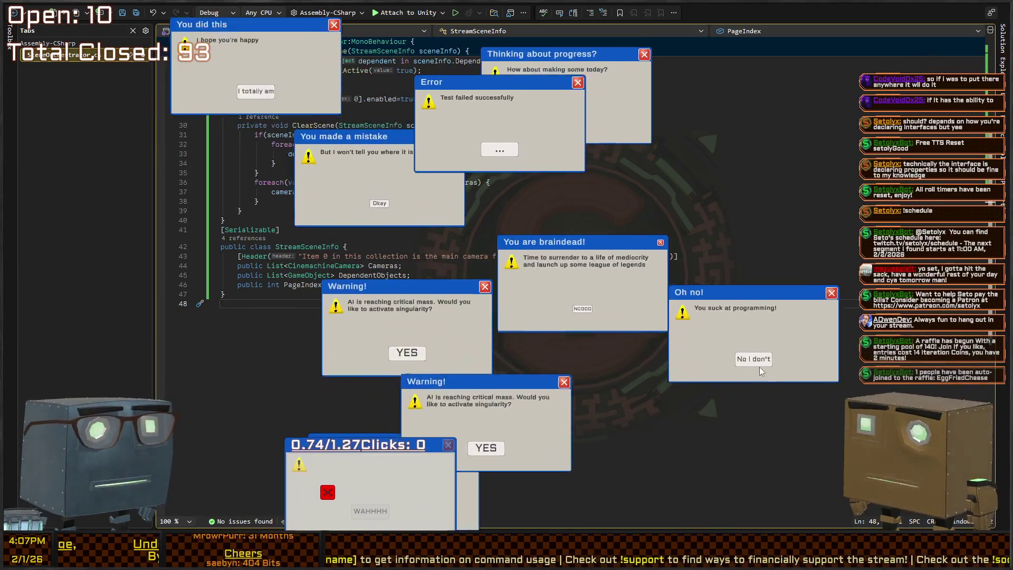
{"action": "left_click", "coordinate": [770, 404]}
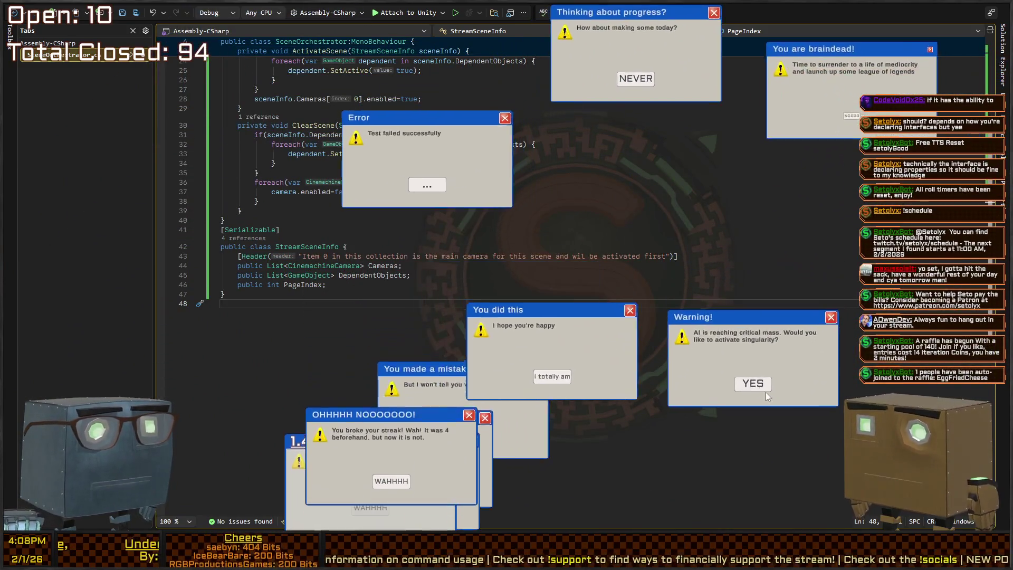
{"action": "left_click", "coordinate": [765, 392]}
{"action": "left_click", "coordinate": [724, 454]}
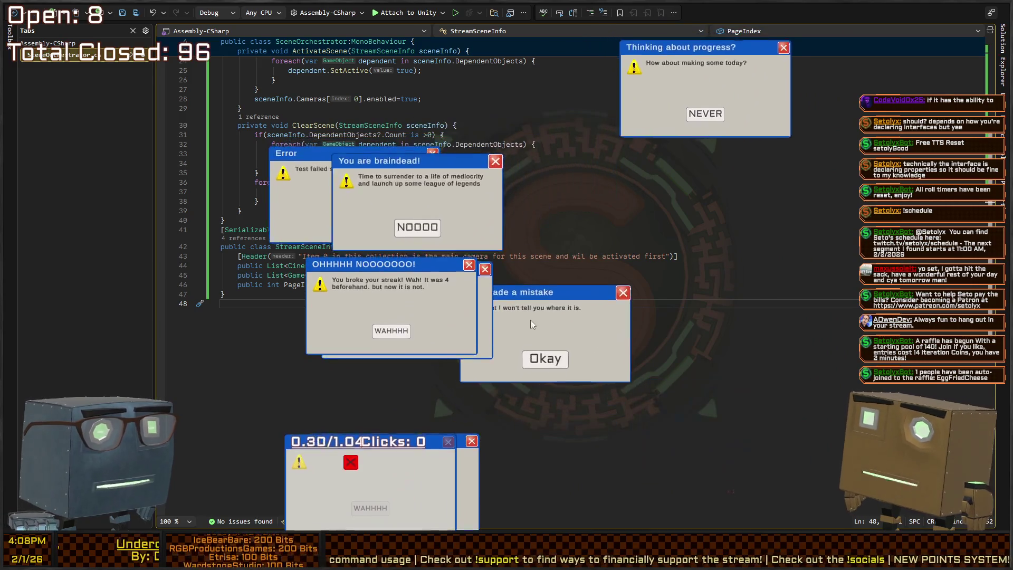
{"action": "left_click", "coordinate": [538, 352]}
{"action": "left_click", "coordinate": [779, 124]}
{"action": "left_click", "coordinate": [90, 379]}
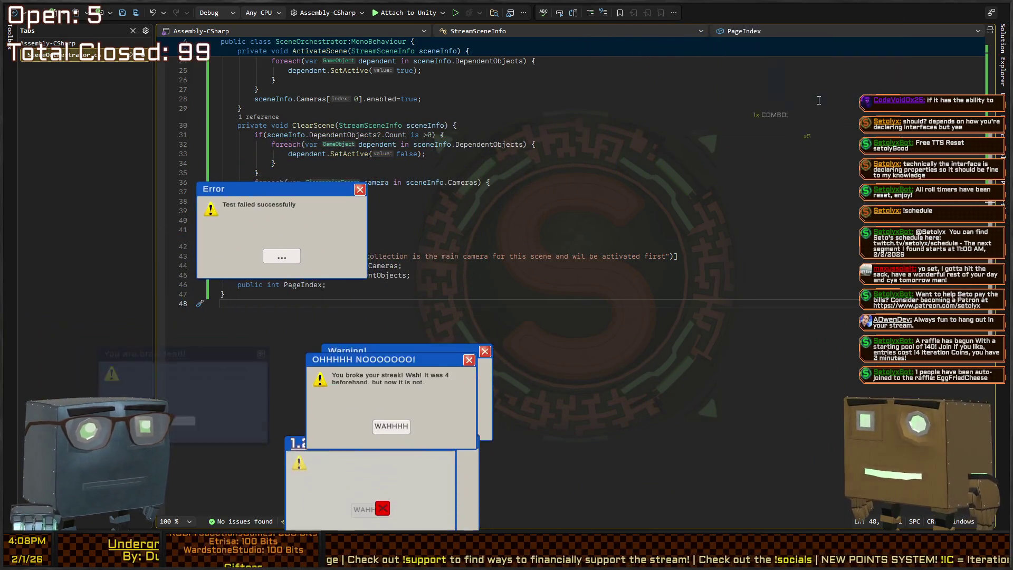
{"action": "left_click", "coordinate": [407, 336]}
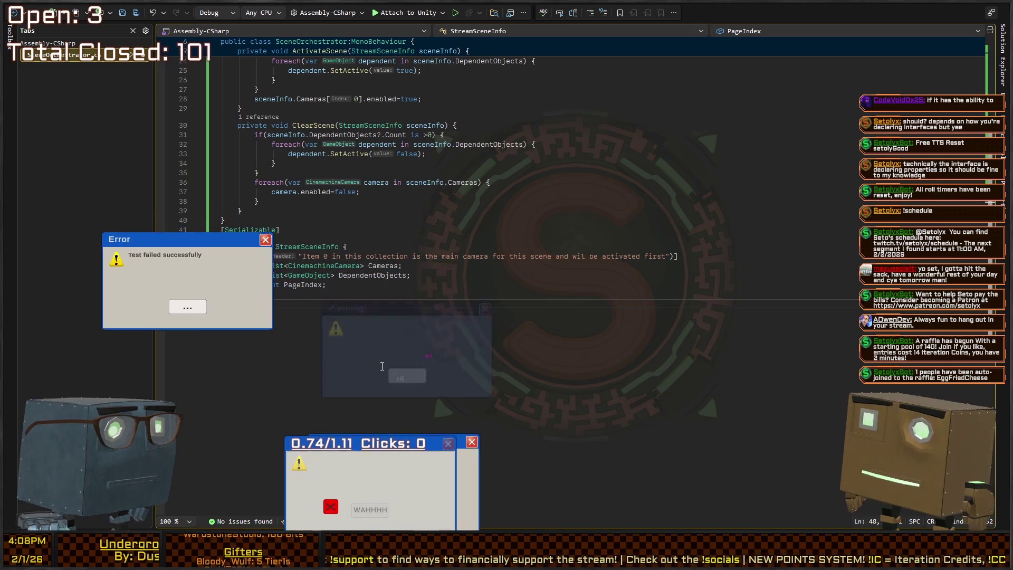
{"action": "left_click", "coordinate": [138, 302]}
{"action": "left_click", "coordinate": [472, 443]}
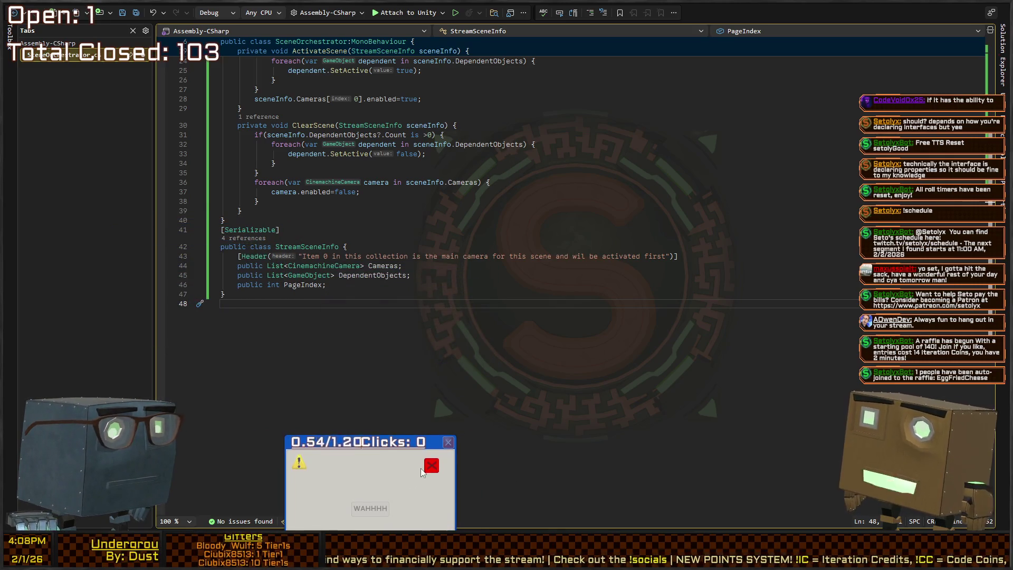
- Close the last moving popup so Open reads 0, then return to Unity
{"action": "left_click", "coordinate": [430, 466]}
{"action": "left_click", "coordinate": [306, 484]}
{"action": "left_click", "coordinate": [346, 489]}
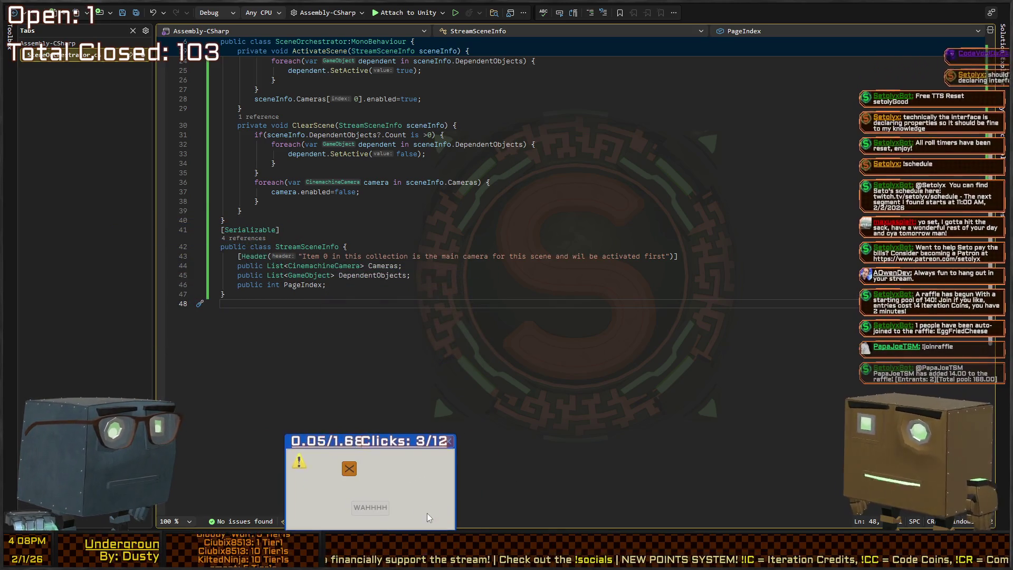
{"action": "left_click", "coordinate": [349, 469]}
{"action": "left_click", "coordinate": [368, 474]}
{"action": "left_click", "coordinate": [332, 500]}
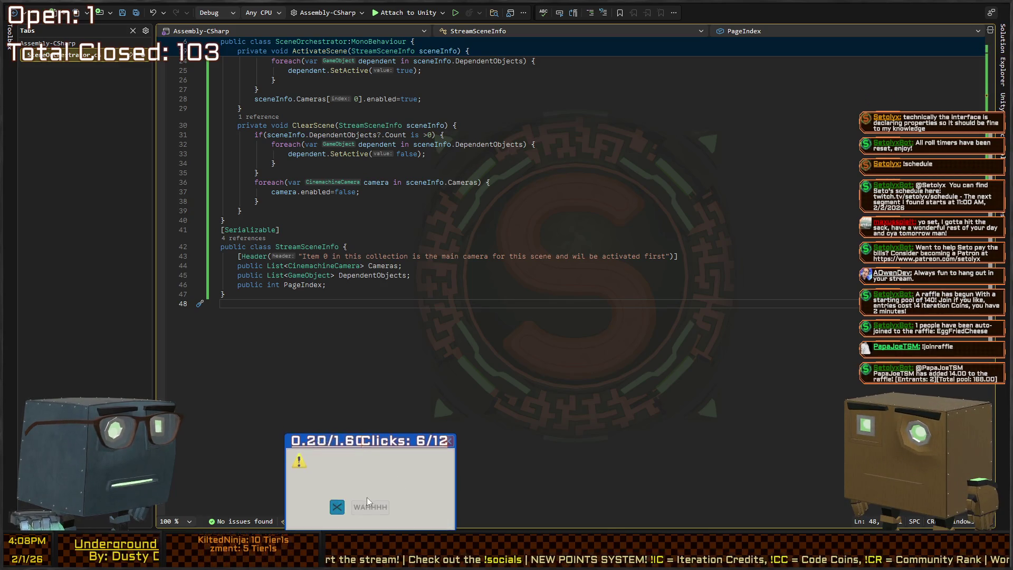
{"action": "left_click", "coordinate": [365, 498]}
{"action": "left_click", "coordinate": [401, 500]}
{"action": "left_click", "coordinate": [425, 508]}
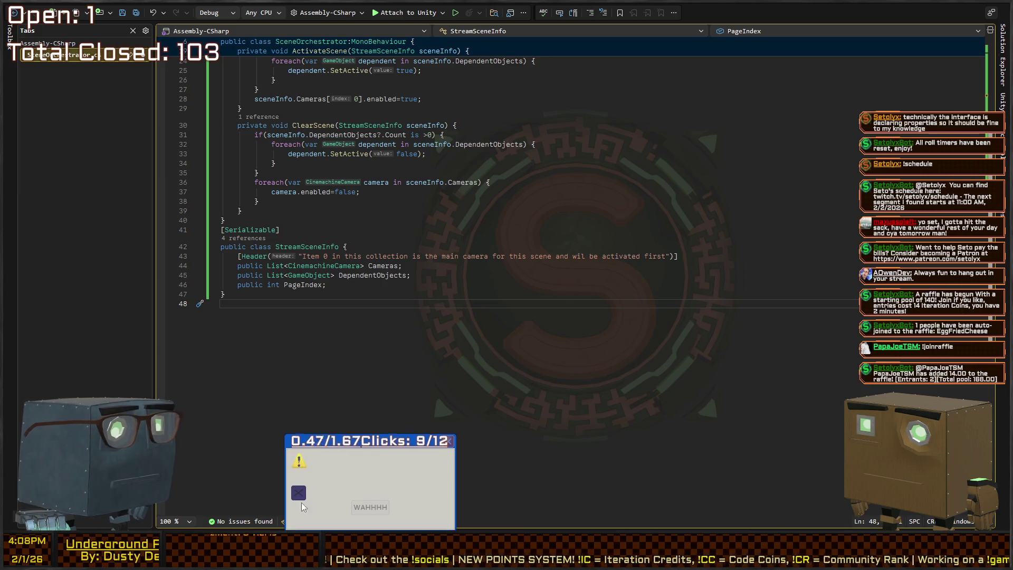
{"action": "left_click", "coordinate": [295, 492]}
{"action": "left_click", "coordinate": [396, 489]}
{"action": "left_click", "coordinate": [388, 489]}
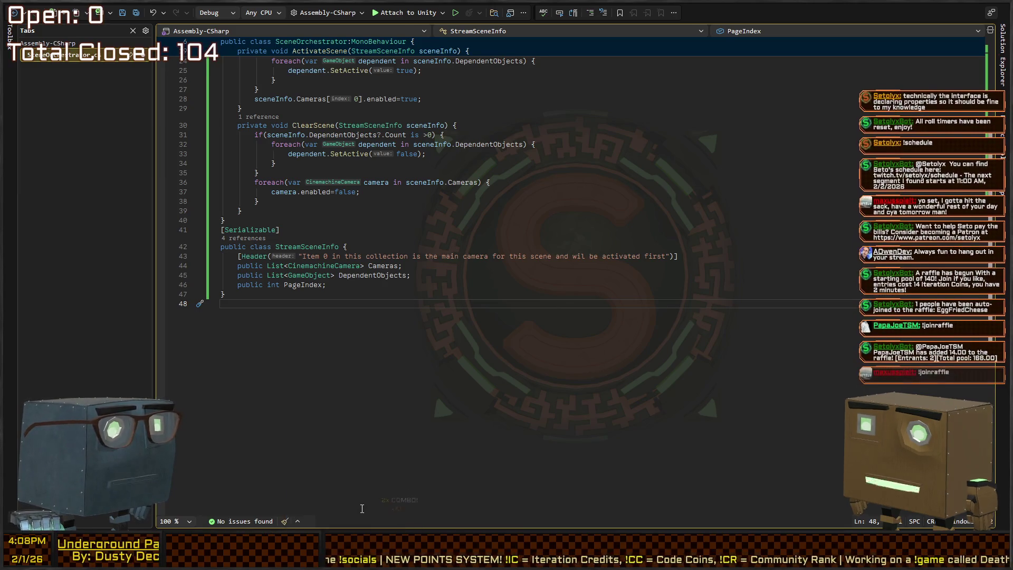
{"action": "left_click", "coordinate": [580, 290]}
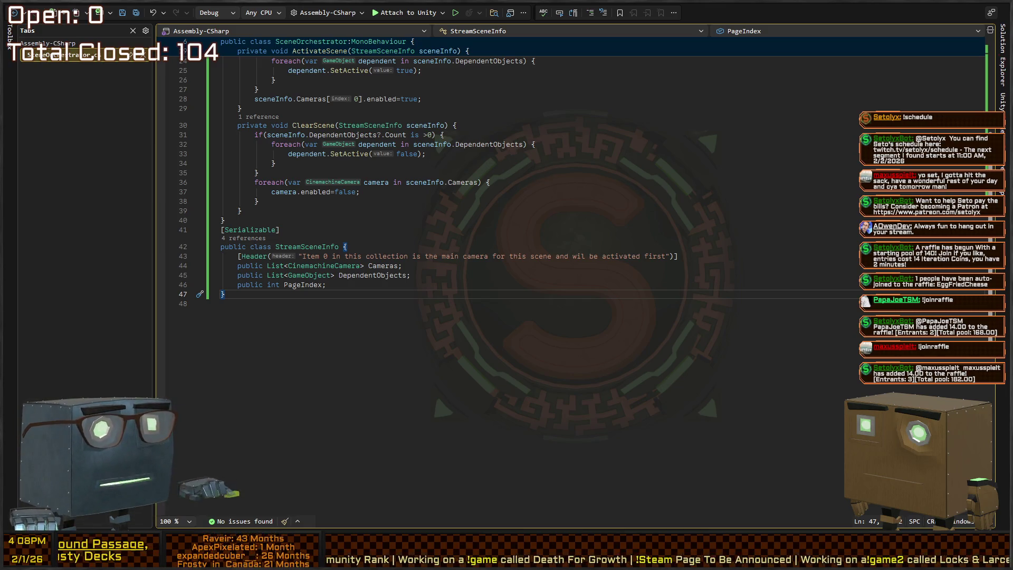
{"action": "key", "text": "alt+Tab"}
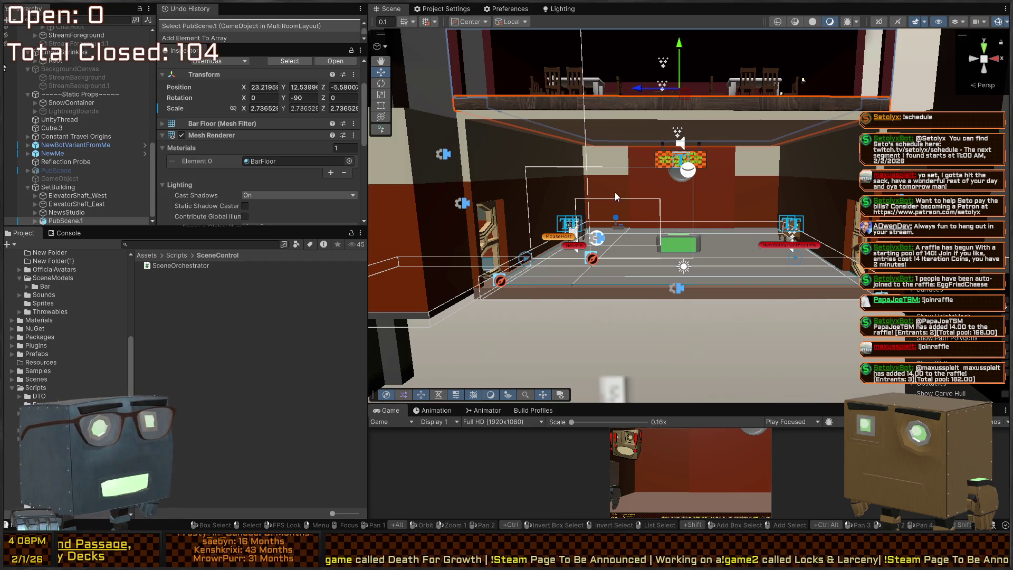
- Turn the Scene view camera toward the upper bar floor above the lower room
{"action": "mouse_move", "coordinate": [615, 197]}
{"action": "left_mouse_down"}
{"action": "mouse_move", "coordinate": [587, 219]}
{"action": "mouse_move", "coordinate": [655, 227]}
{"action": "mouse_move", "coordinate": [607, 202]}
{"action": "mouse_move", "coordinate": [637, 197]}
{"action": "left_mouse_up"}
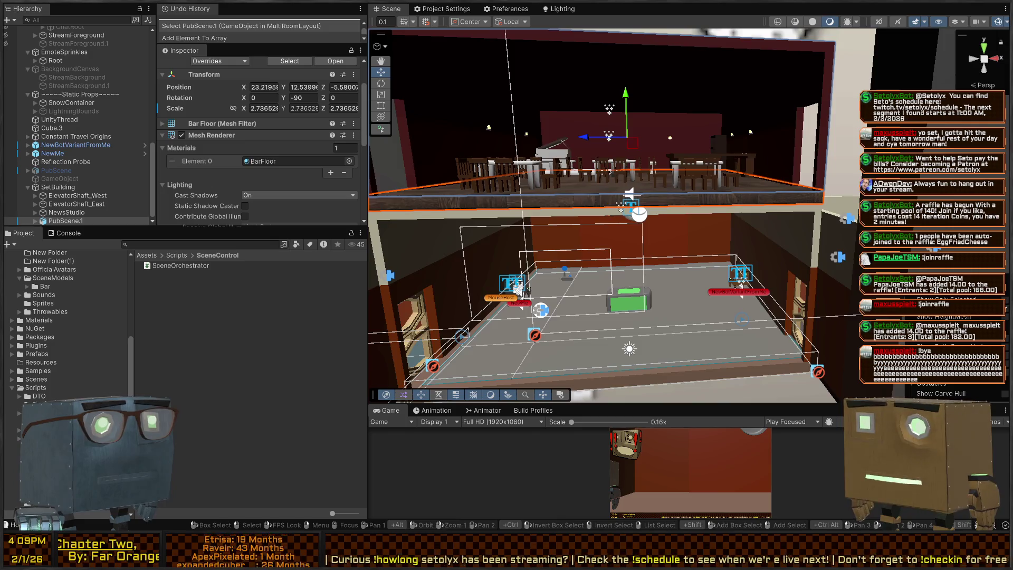
- Fly and orbit the Scene camera to frame both pub floors with their tables, chairs and piano
{"action": "right_click", "coordinate": [731, 125]}
{"action": "key", "text": "w"}
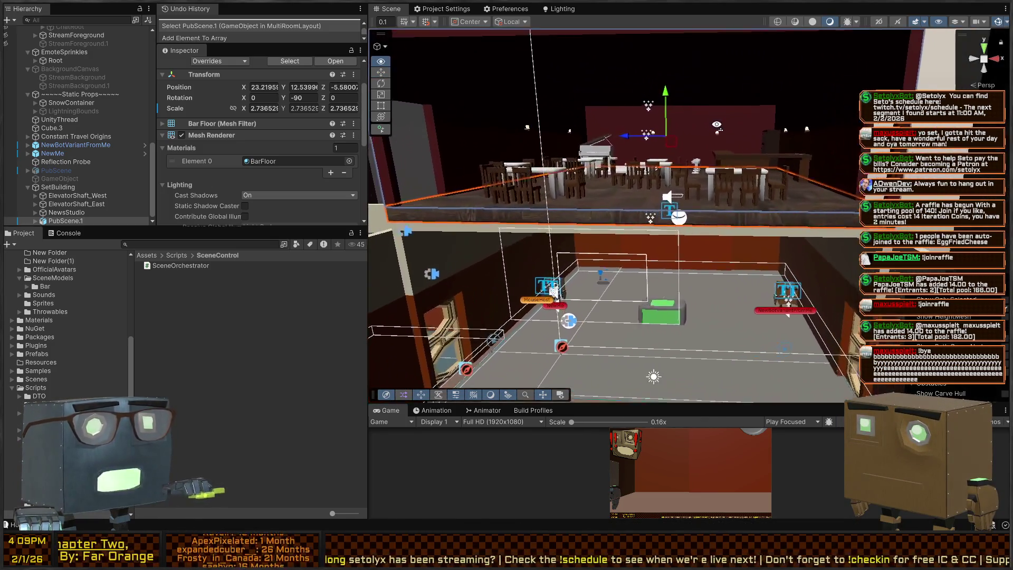
{"action": "key", "text": "w"}
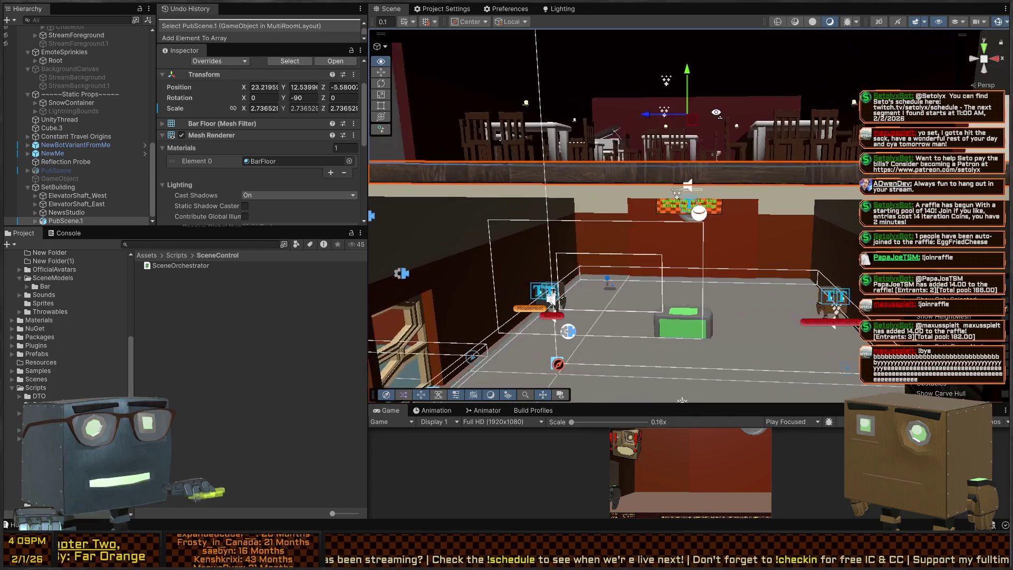
{"action": "key", "text": "w"}
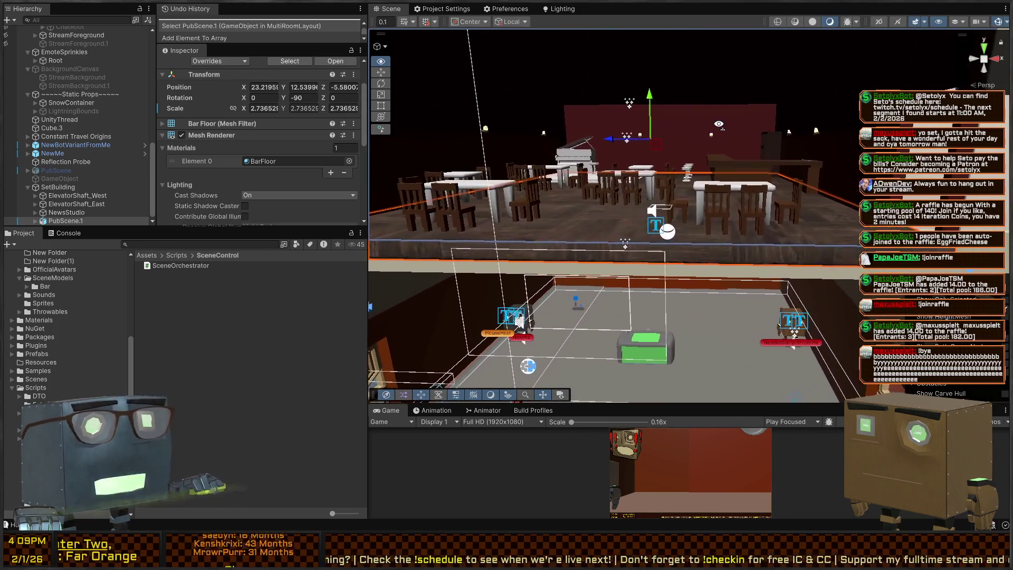
{"action": "key", "text": "s"}
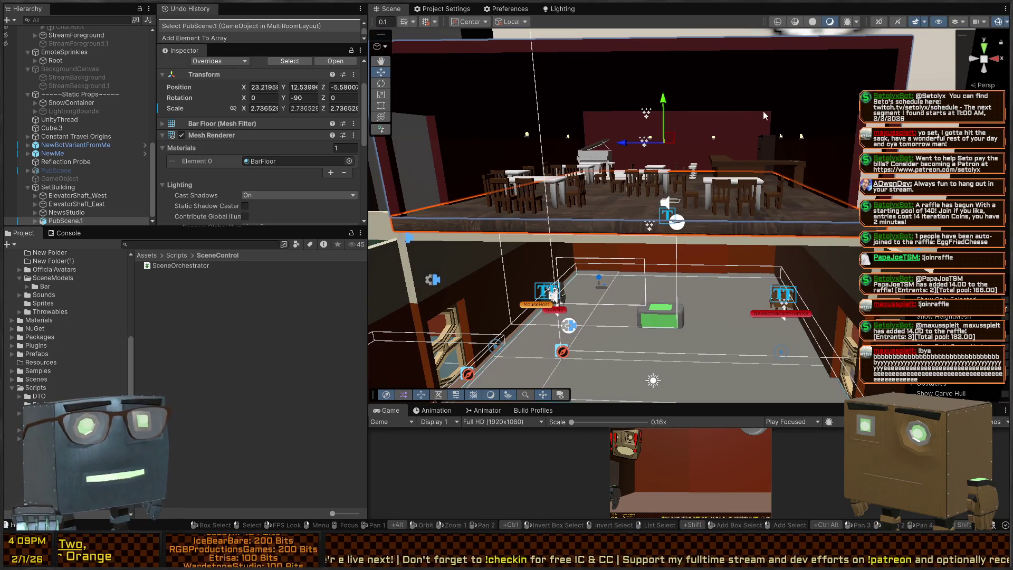
{"action": "mouse_move", "coordinate": [554, 171]}
{"action": "left_mouse_down"}
{"action": "mouse_move", "coordinate": [546, 182]}
{"action": "mouse_move", "coordinate": [582, 207]}
{"action": "left_mouse_up"}
{"action": "key", "text": "w"}
{"action": "key", "text": "s"}
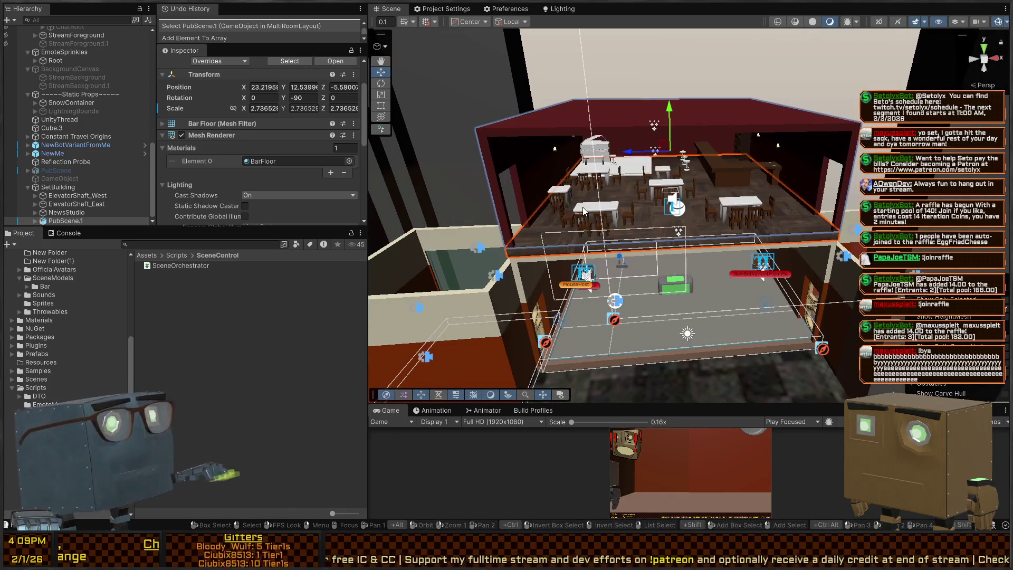